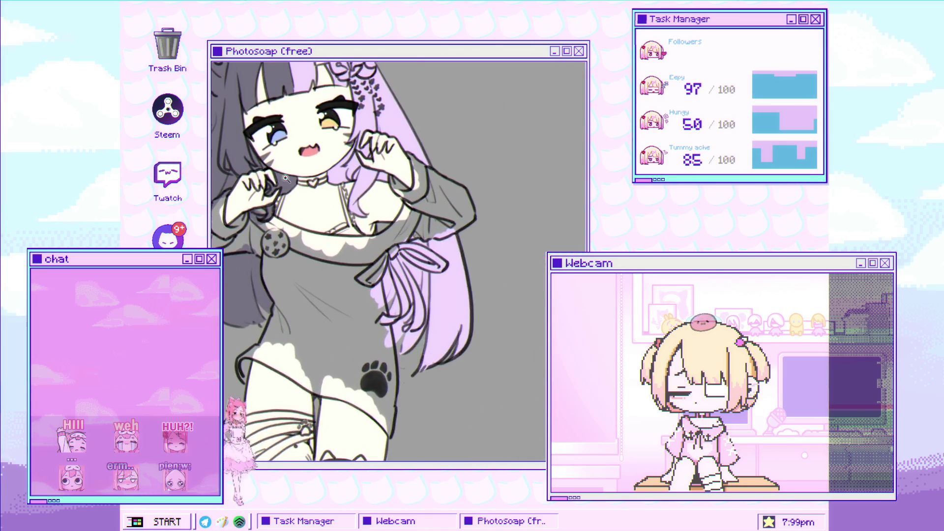
Brighten the choker's chain strap with a white stroke, checking the whole drawing before zooming back in
{"action": "mouse_move", "coordinate": [331, 222]}
{"action": "left_mouse_down"}
{"action": "mouse_move", "coordinate": [337, 216]}
{"action": "mouse_move", "coordinate": [320, 233]}
{"action": "mouse_move", "coordinate": [306, 281]}
{"action": "mouse_move", "coordinate": [308, 216]}
{"action": "left_mouse_up"}
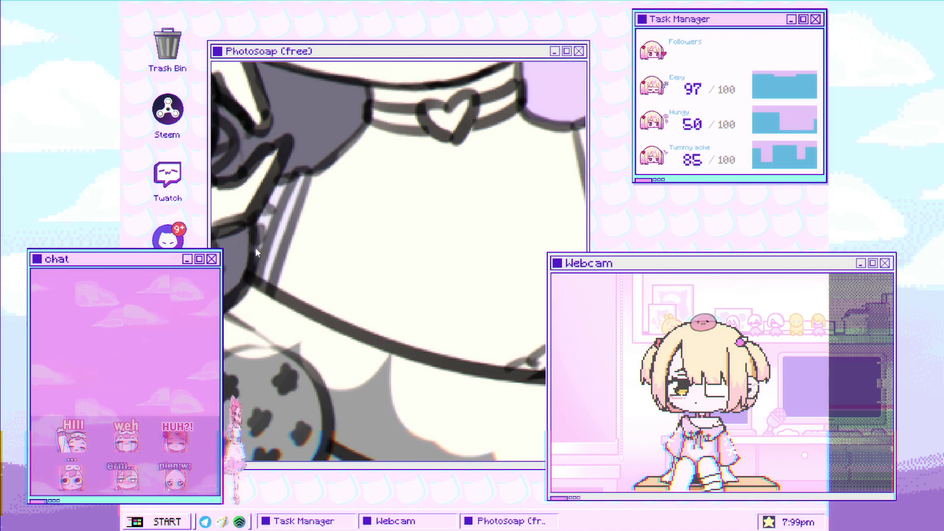
{"action": "scroll", "coordinate": [278, 237], "scroll_direction": "down", "scroll_amount": 2}
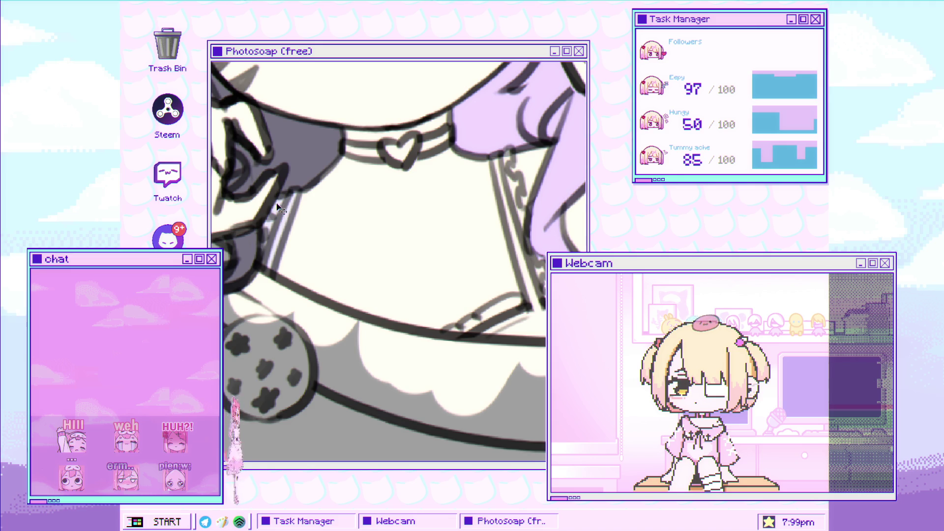
{"action": "left_click", "coordinate": [338, 207]}
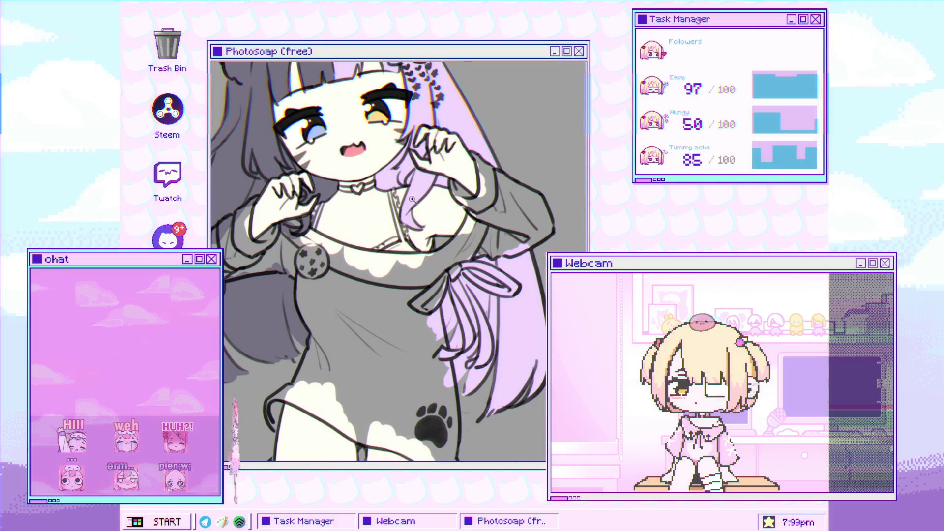
{"action": "left_click", "coordinate": [377, 171]}
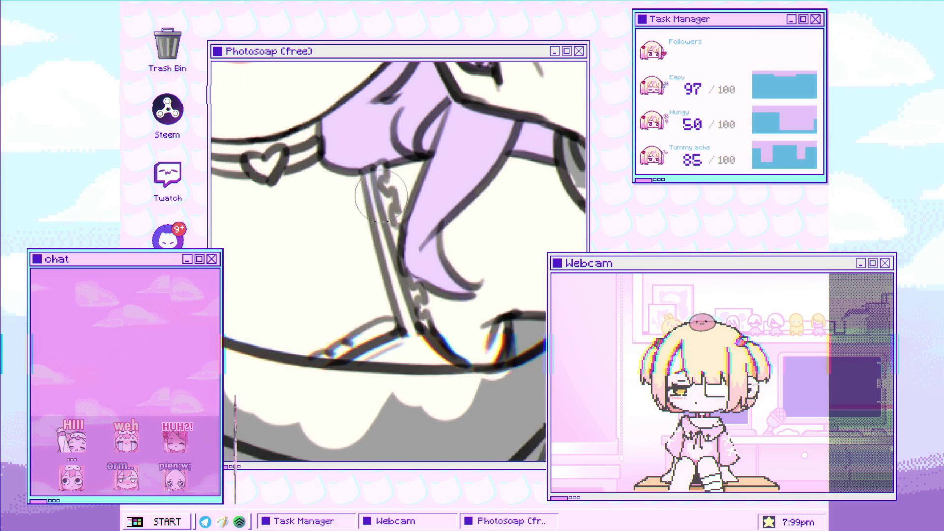
Paint a light violet stripe down along the chain strap
{"action": "mouse_move", "coordinate": [396, 236]}
{"action": "left_mouse_down"}
{"action": "mouse_move", "coordinate": [416, 325]}
{"action": "mouse_move", "coordinate": [394, 350]}
{"action": "mouse_move", "coordinate": [338, 347]}
{"action": "mouse_move", "coordinate": [375, 383]}
{"action": "left_mouse_up"}
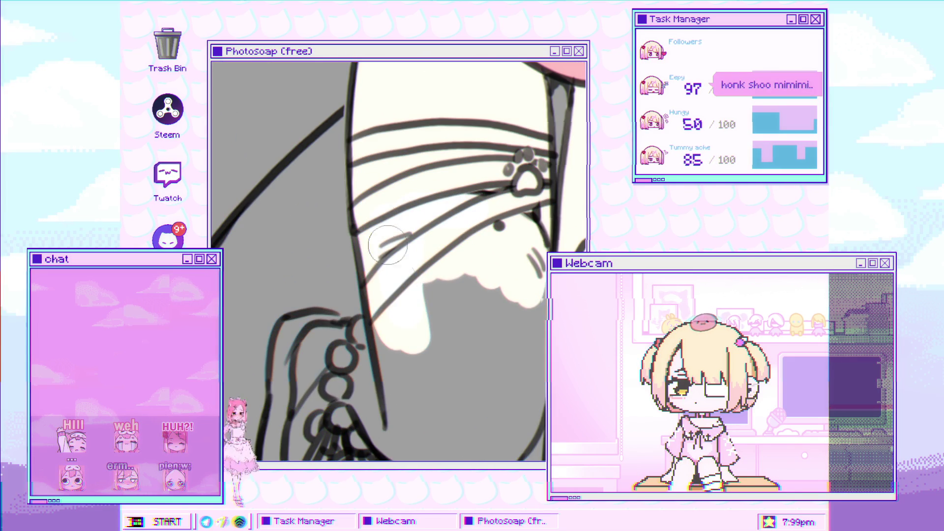
Fill the grey gap under the fluffy trim cream-white and extend the cat stocking down the leg
{"action": "mouse_move", "coordinate": [389, 344]}
{"action": "left_mouse_down"}
{"action": "mouse_move", "coordinate": [404, 319]}
{"action": "mouse_move", "coordinate": [492, 340]}
{"action": "mouse_move", "coordinate": [494, 320]}
{"action": "left_mouse_up"}
{"action": "left_click_drag", "start_coordinate": [522, 218], "coordinate": [519, 283]}
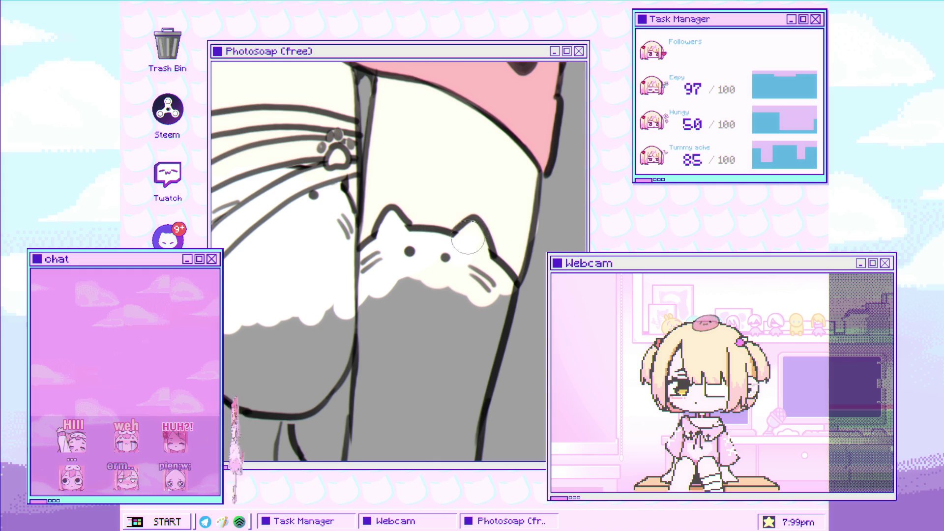
{"action": "mouse_move", "coordinate": [475, 263]}
{"action": "left_mouse_down"}
{"action": "mouse_move", "coordinate": [418, 300]}
{"action": "mouse_move", "coordinate": [484, 318]}
{"action": "mouse_move", "coordinate": [448, 375]}
{"action": "mouse_move", "coordinate": [376, 393]}
{"action": "mouse_move", "coordinate": [373, 383]}
{"action": "mouse_move", "coordinate": [398, 356]}
{"action": "mouse_move", "coordinate": [426, 367]}
{"action": "left_mouse_up"}
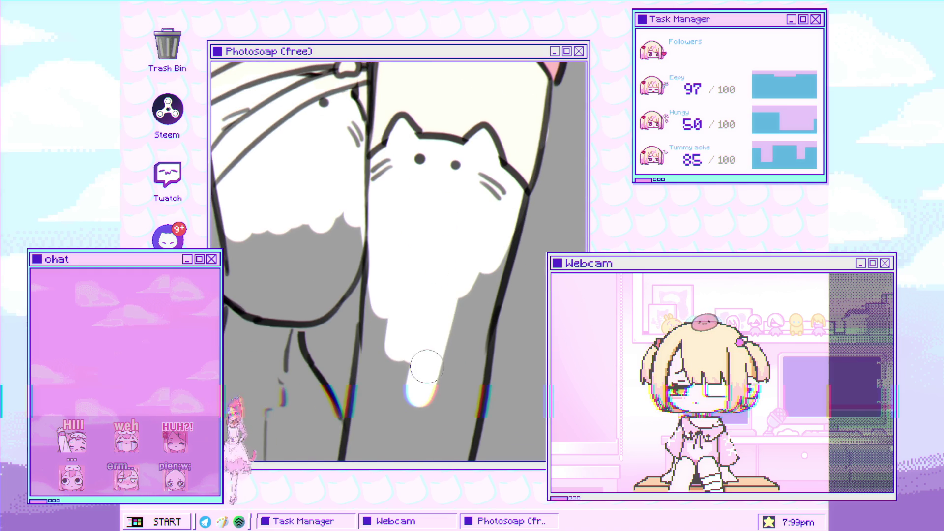
Paint the stocking solid white between the leg outlines down to the lower curve
{"action": "scroll", "coordinate": [394, 230], "scroll_direction": "down", "scroll_amount": 5}
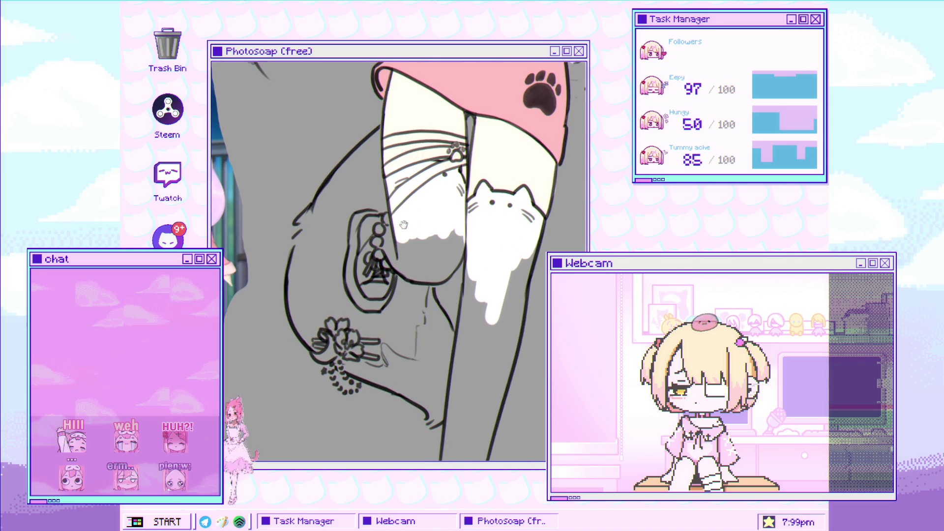
{"action": "scroll", "coordinate": [394, 231], "scroll_direction": "up", "scroll_amount": 5}
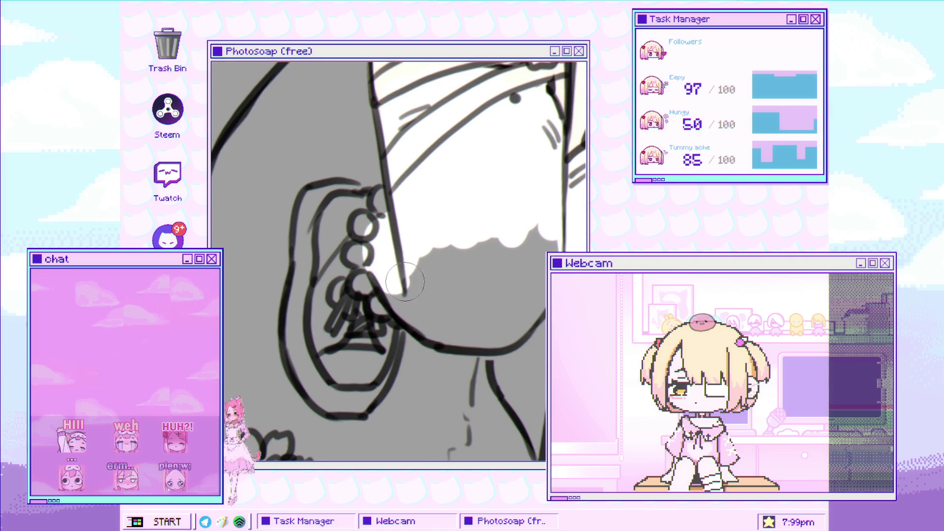
{"action": "mouse_move", "coordinate": [405, 281]}
{"action": "left_mouse_down"}
{"action": "mouse_move", "coordinate": [419, 315]}
{"action": "mouse_move", "coordinate": [463, 305]}
{"action": "mouse_move", "coordinate": [545, 240]}
{"action": "left_mouse_up"}
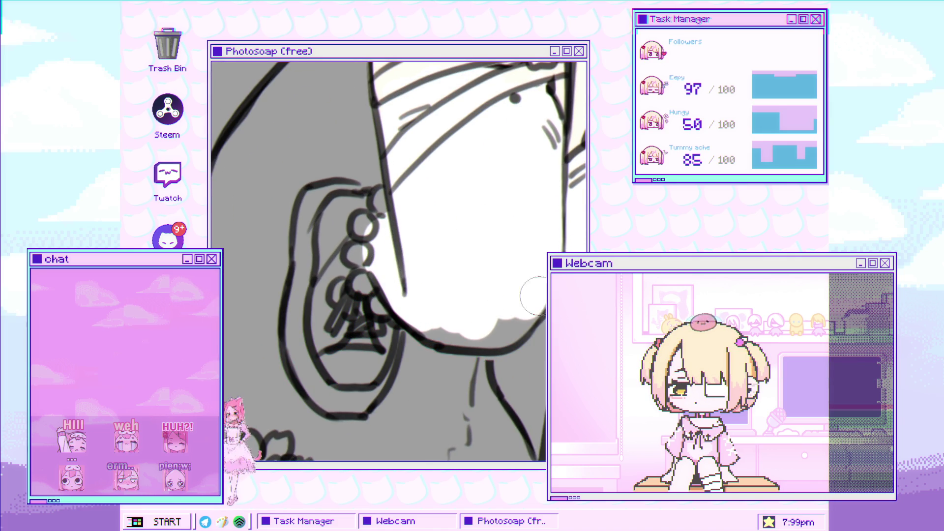
{"action": "mouse_move", "coordinate": [538, 298]}
{"action": "left_mouse_down"}
{"action": "mouse_move", "coordinate": [510, 328]}
{"action": "mouse_move", "coordinate": [428, 315]}
{"action": "mouse_move", "coordinate": [413, 300]}
{"action": "mouse_move", "coordinate": [481, 151]}
{"action": "mouse_move", "coordinate": [493, 199]}
{"action": "left_mouse_up"}
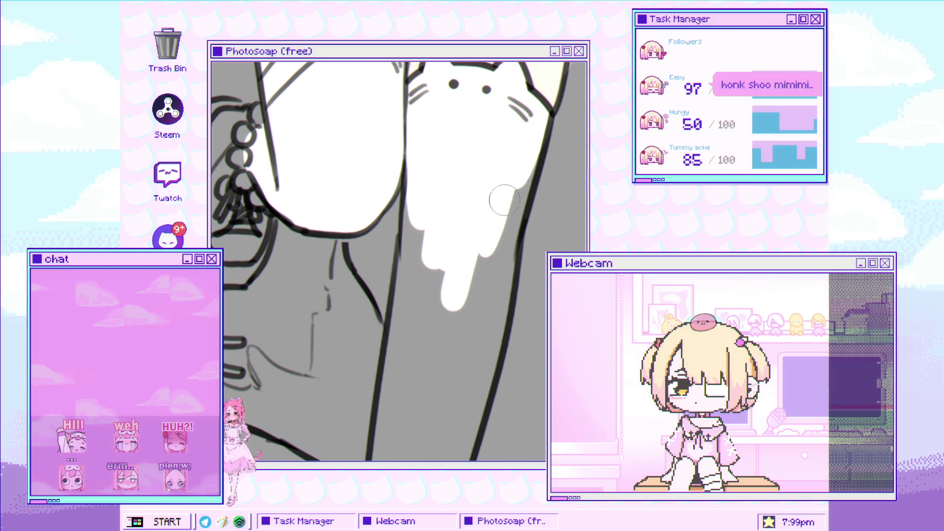
{"action": "mouse_move", "coordinate": [511, 255]}
{"action": "left_mouse_down"}
{"action": "mouse_move", "coordinate": [485, 295]}
{"action": "mouse_move", "coordinate": [428, 295]}
{"action": "mouse_move", "coordinate": [420, 184]}
{"action": "mouse_move", "coordinate": [414, 188]}
{"action": "mouse_move", "coordinate": [388, 428]}
{"action": "left_mouse_up"}
{"action": "mouse_move", "coordinate": [404, 256]}
{"action": "left_mouse_down"}
{"action": "mouse_move", "coordinate": [423, 148]}
{"action": "mouse_move", "coordinate": [403, 335]}
{"action": "mouse_move", "coordinate": [446, 231]}
{"action": "mouse_move", "coordinate": [506, 184]}
{"action": "mouse_move", "coordinate": [517, 162]}
{"action": "mouse_move", "coordinate": [515, 185]}
{"action": "left_mouse_up"}
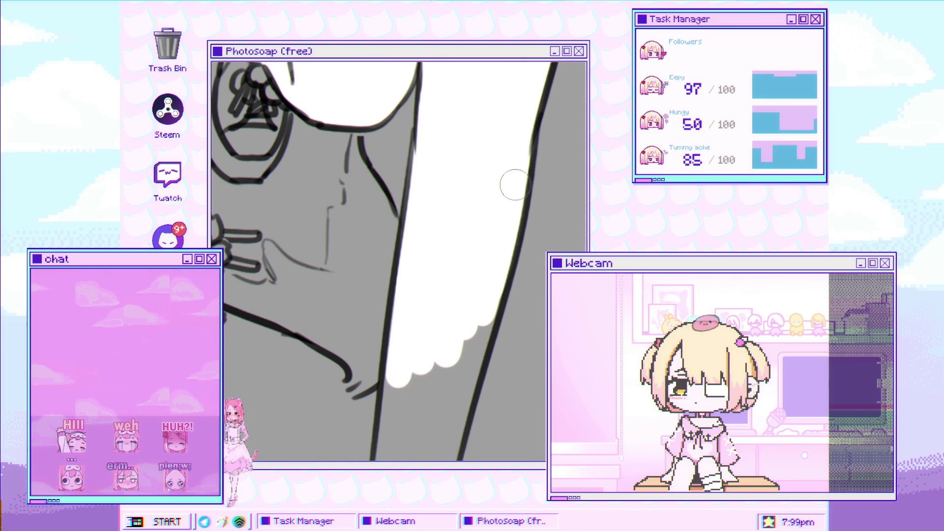
{"action": "mouse_move", "coordinate": [498, 294]}
{"action": "left_mouse_down"}
{"action": "mouse_move", "coordinate": [487, 156]}
{"action": "mouse_move", "coordinate": [448, 339]}
{"action": "mouse_move", "coordinate": [456, 268]}
{"action": "left_mouse_up"}
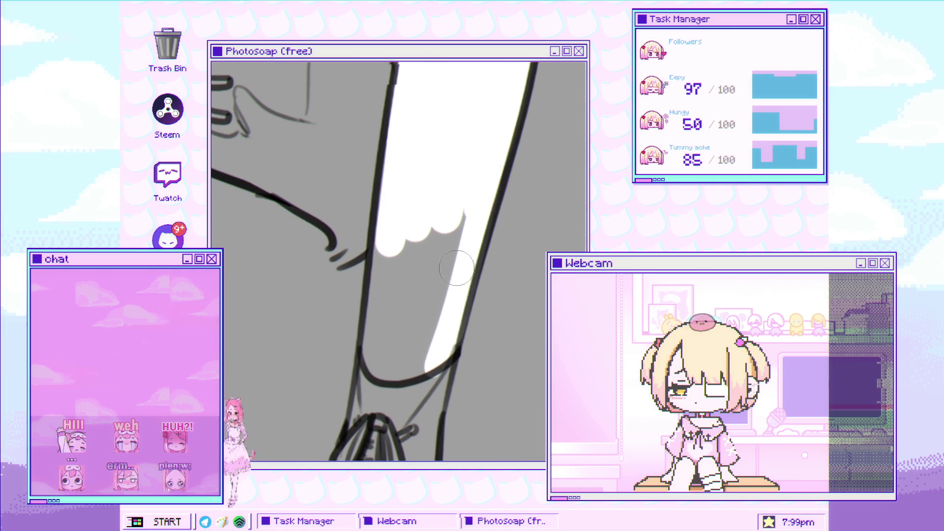
{"action": "mouse_move", "coordinate": [444, 346]}
{"action": "left_mouse_down"}
{"action": "mouse_move", "coordinate": [464, 190]}
{"action": "mouse_move", "coordinate": [409, 374]}
{"action": "mouse_move", "coordinate": [414, 204]}
{"action": "mouse_move", "coordinate": [374, 291]}
{"action": "left_mouse_up"}
{"action": "scroll", "coordinate": [392, 299], "scroll_direction": "down", "scroll_amount": 3}
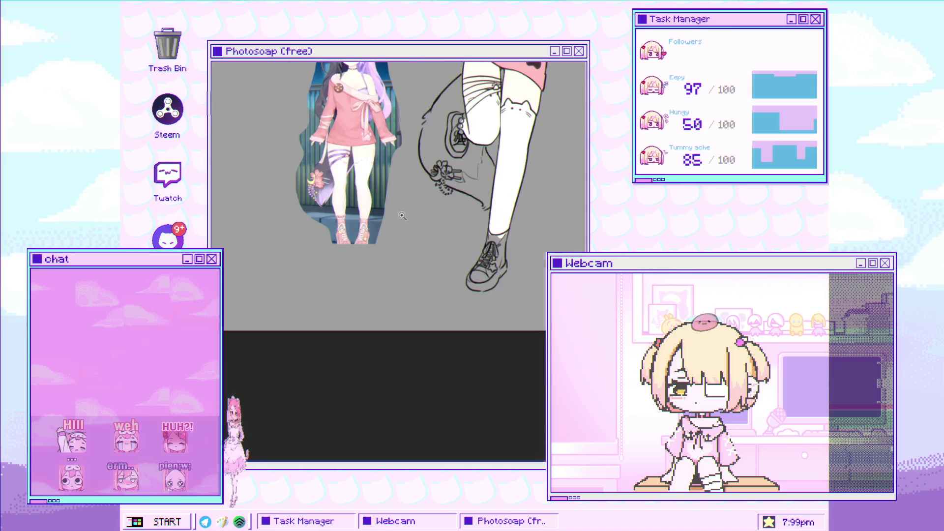
{"action": "scroll", "coordinate": [481, 195], "scroll_direction": "up", "scroll_amount": 2}
{"action": "scroll", "coordinate": [482, 195], "scroll_direction": "down", "scroll_amount": 3}
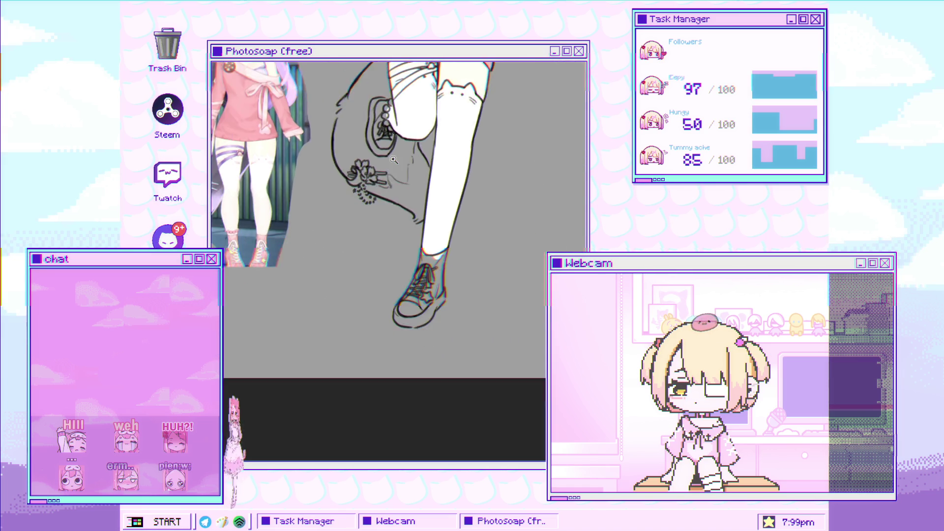
{"action": "scroll", "coordinate": [408, 210], "scroll_direction": "up", "scroll_amount": 2}
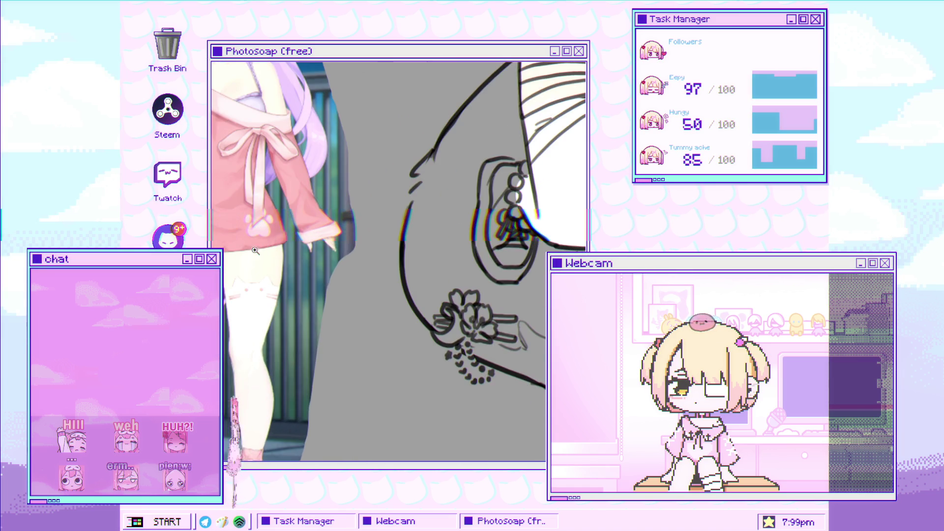
{"action": "scroll", "coordinate": [255, 251], "scroll_direction": "up", "scroll_amount": 2}
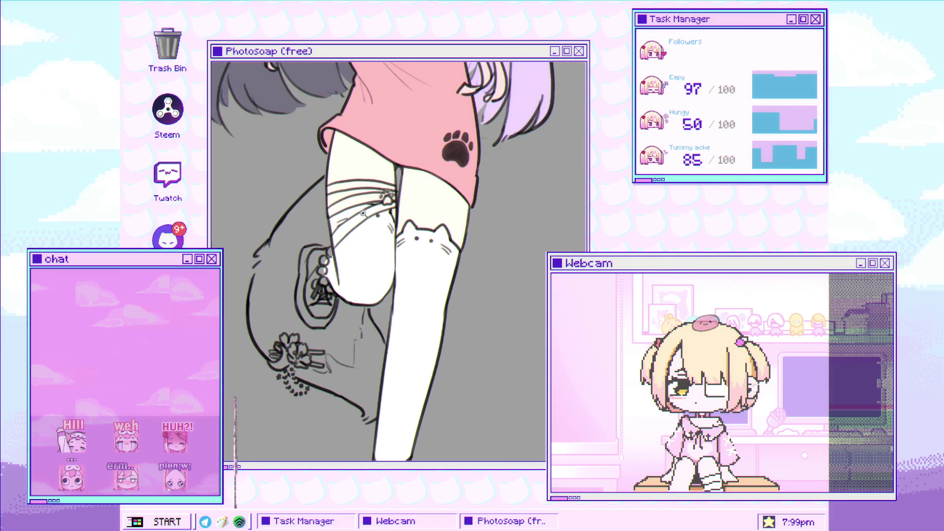
Brush the stocking band lavender across the leg, from the left outline to the right
{"action": "left_click_drag", "start_coordinate": [376, 241], "coordinate": [289, 302]}
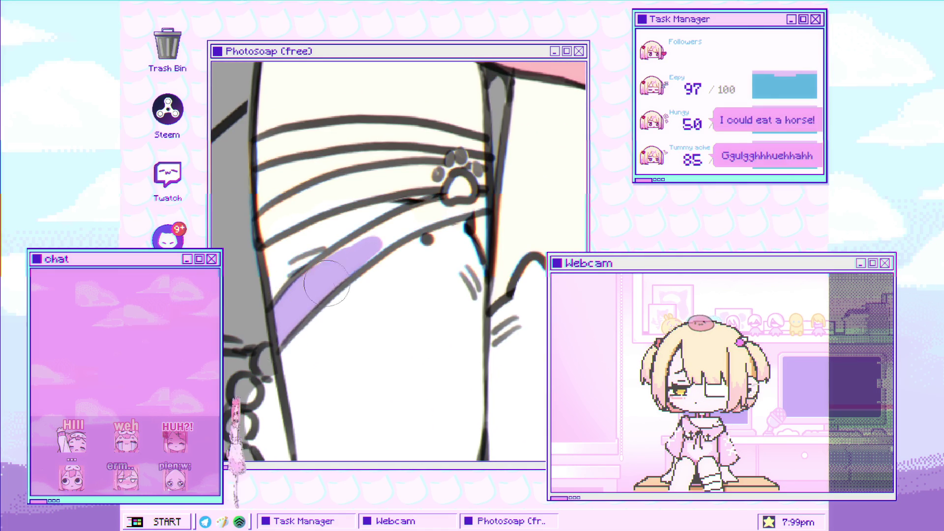
{"action": "left_click_drag", "start_coordinate": [370, 241], "coordinate": [482, 201]}
{"action": "mouse_move", "coordinate": [322, 265]}
{"action": "left_mouse_down"}
{"action": "mouse_move", "coordinate": [308, 268]}
{"action": "mouse_move", "coordinate": [313, 260]}
{"action": "left_mouse_up"}
{"action": "left_click_drag", "start_coordinate": [376, 234], "coordinate": [507, 215]}
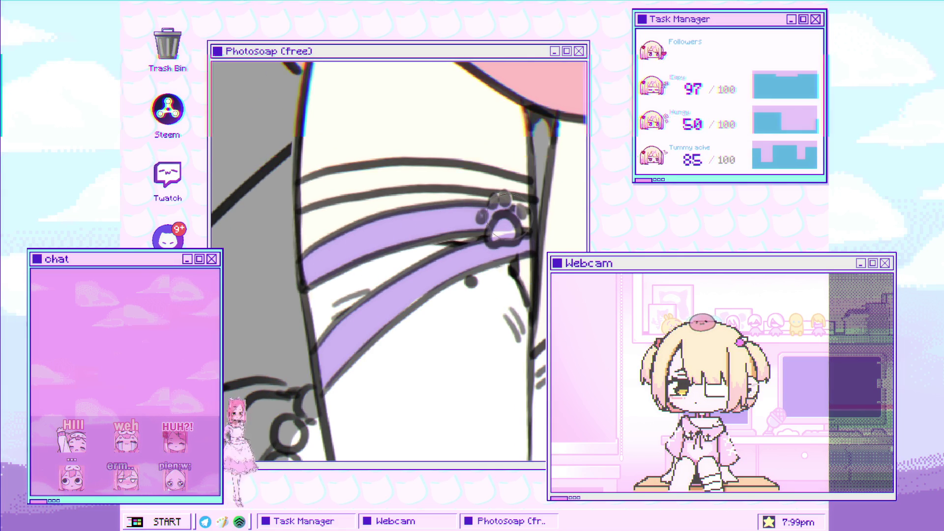
{"action": "left_click_drag", "start_coordinate": [379, 219], "coordinate": [421, 242]}
{"action": "mouse_move", "coordinate": [355, 227]}
{"action": "left_mouse_down"}
{"action": "mouse_move", "coordinate": [425, 216]}
{"action": "mouse_move", "coordinate": [546, 224]}
{"action": "left_mouse_up"}
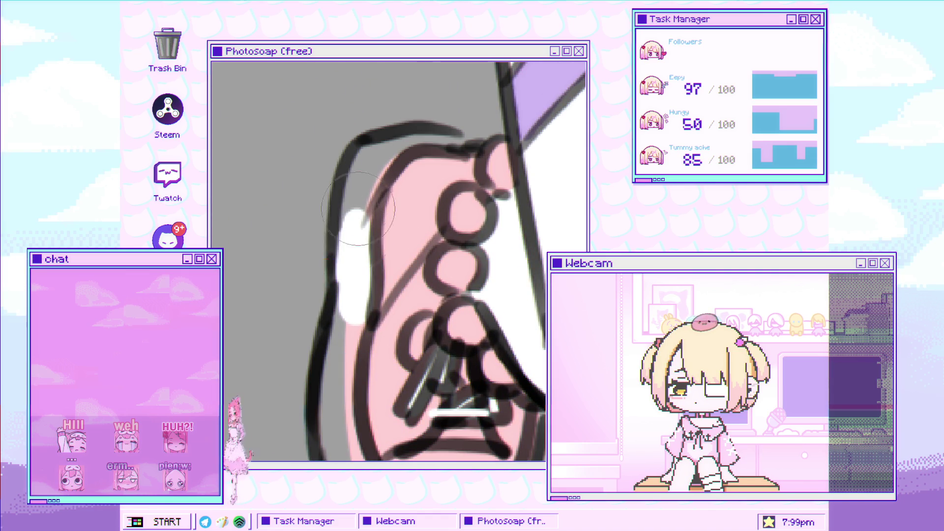
Extend the white highlight up along the pink shoe's outer edge
{"action": "left_click_drag", "start_coordinate": [358, 208], "coordinate": [377, 160]}
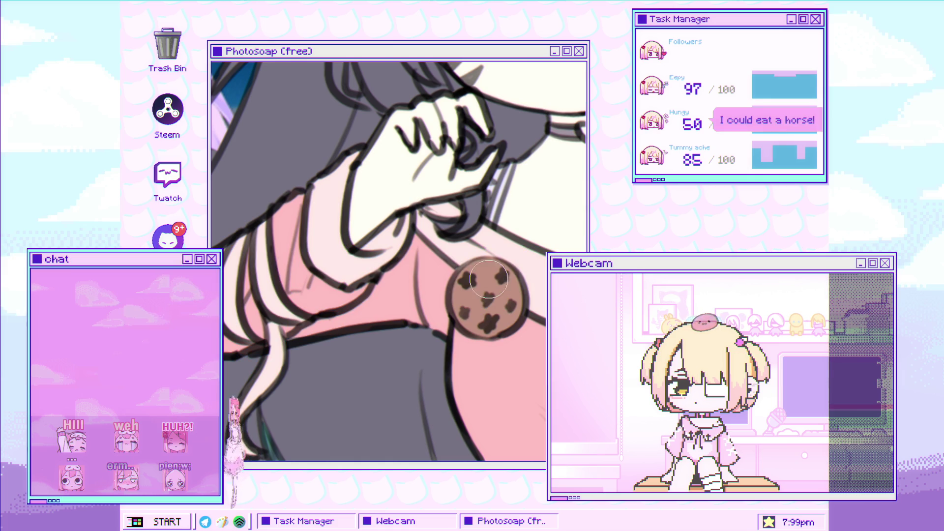
Zoom out to view the whole catgirl artwork
{"action": "left_click", "coordinate": [508, 302]}
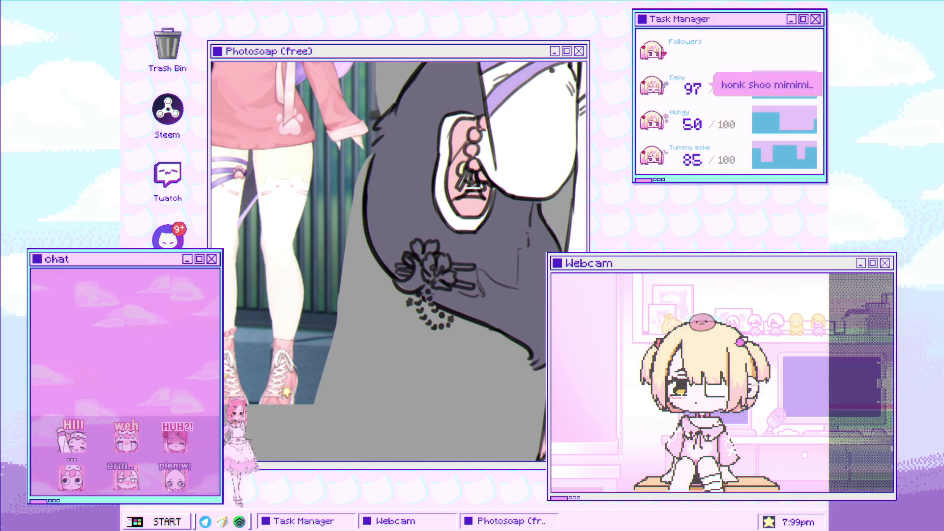
Zoom in on the hair ornament's flower charm and paint its petals pink
{"action": "left_click", "coordinate": [335, 233]}
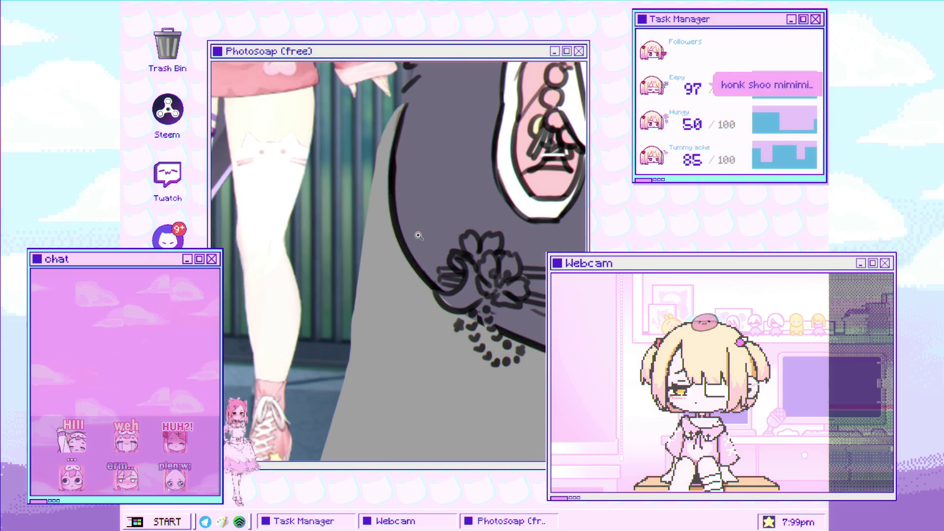
{"action": "left_click_drag", "start_coordinate": [415, 234], "coordinate": [435, 250]}
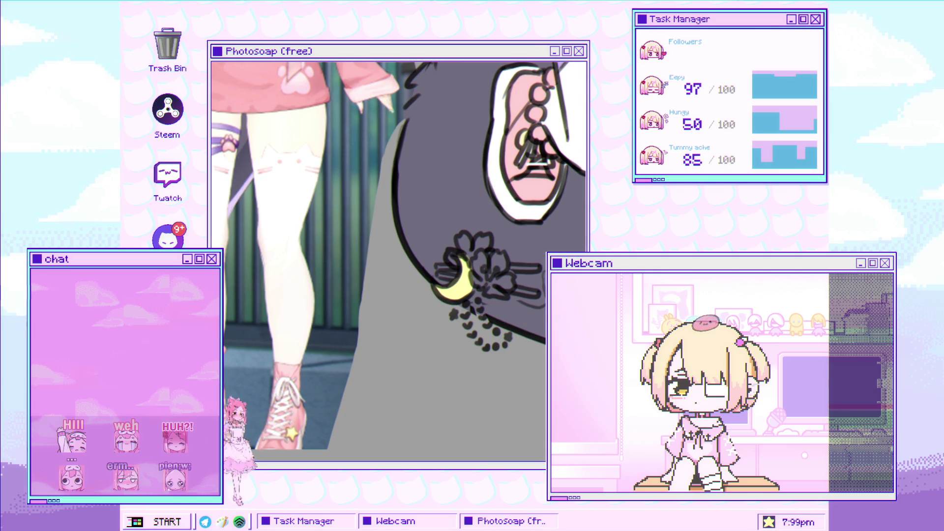
{"action": "left_click", "coordinate": [514, 224]}
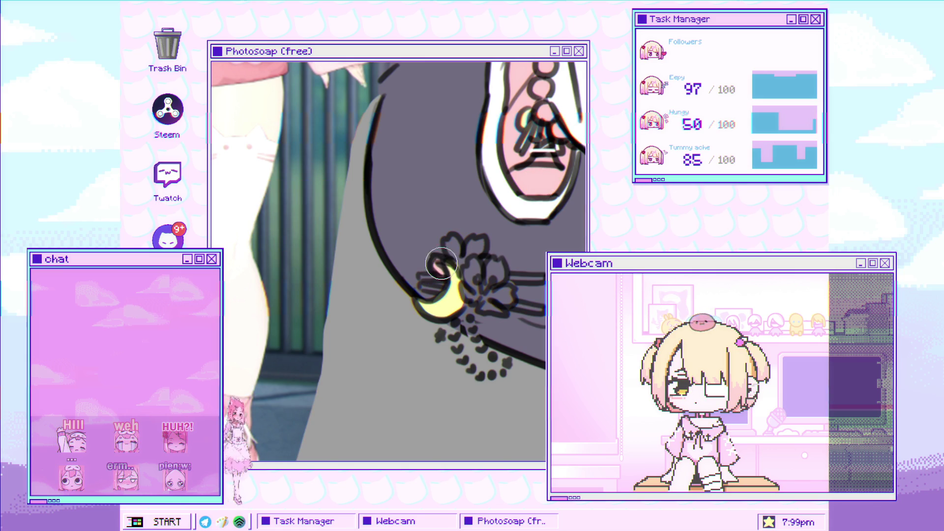
{"action": "left_click_drag", "start_coordinate": [442, 263], "coordinate": [474, 244]}
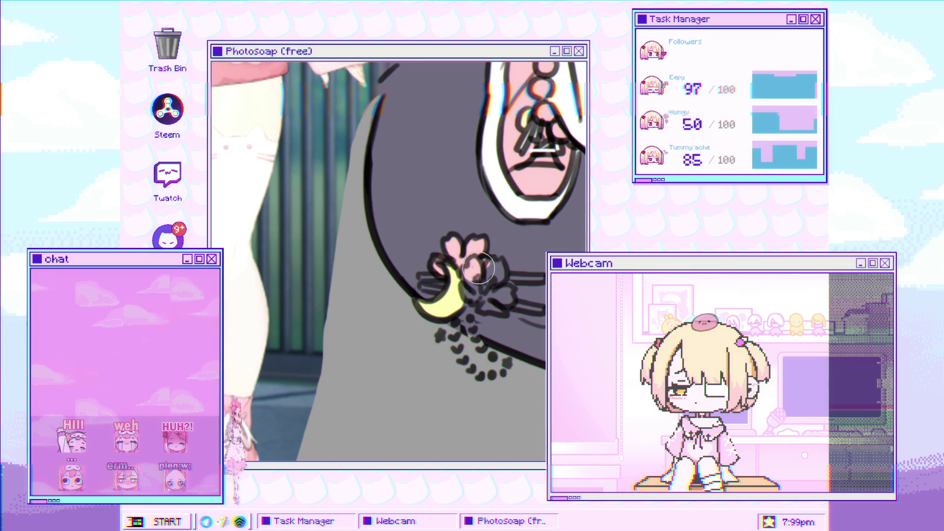
{"action": "left_click_drag", "start_coordinate": [474, 289], "coordinate": [466, 289]}
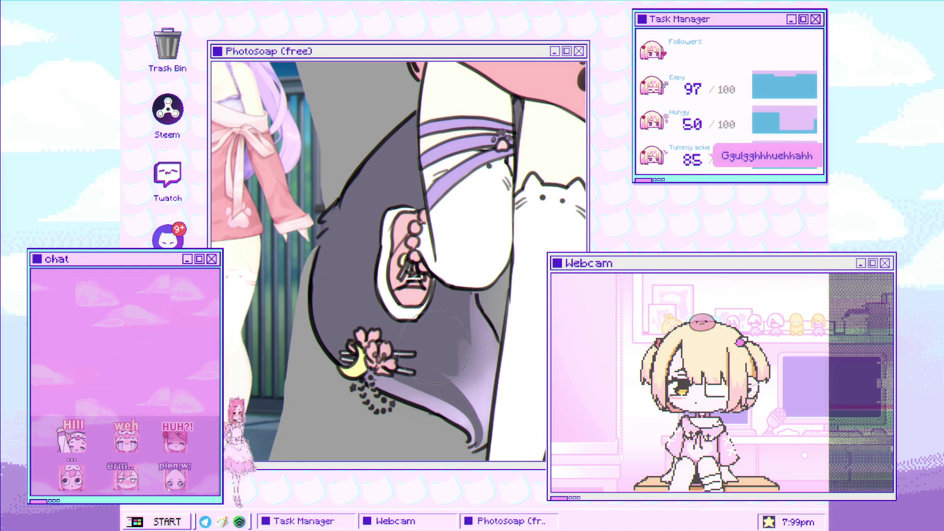
Zoom in on the lavender hair streak below the pink flower ornament
{"action": "scroll", "coordinate": [433, 344], "scroll_direction": "up", "scroll_amount": 3}
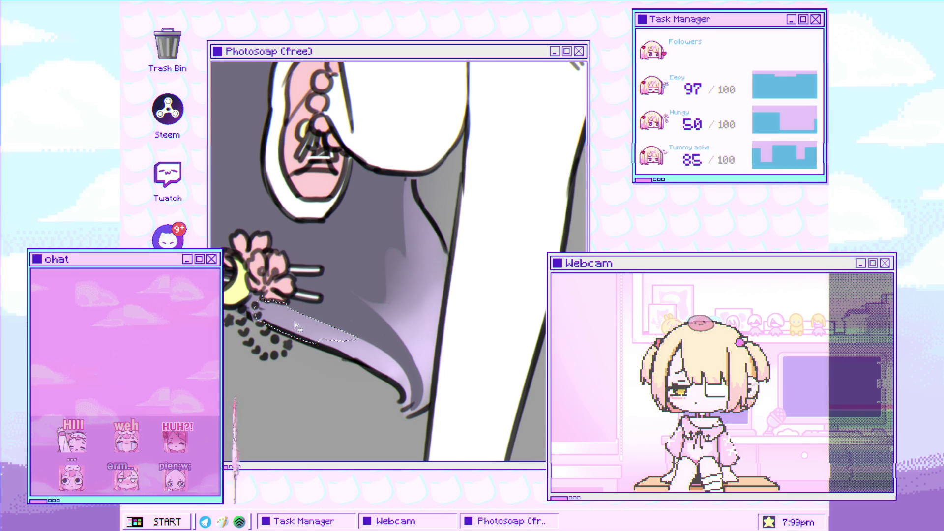
Select the lavender hair streak area beneath the flower ornament
{"action": "left_click", "coordinate": [305, 333]}
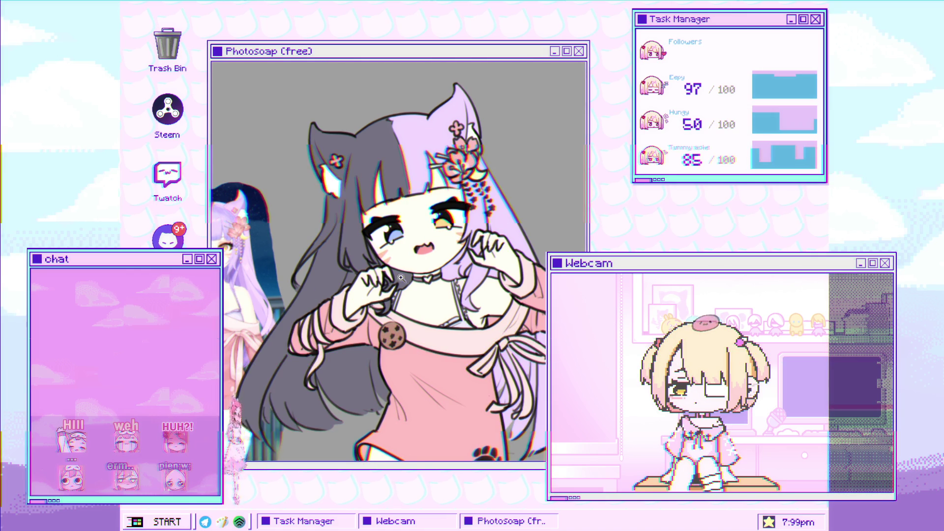
Zoom in on the catgirl's face to work on the chest ribbon area
{"action": "left_click", "coordinate": [451, 199]}
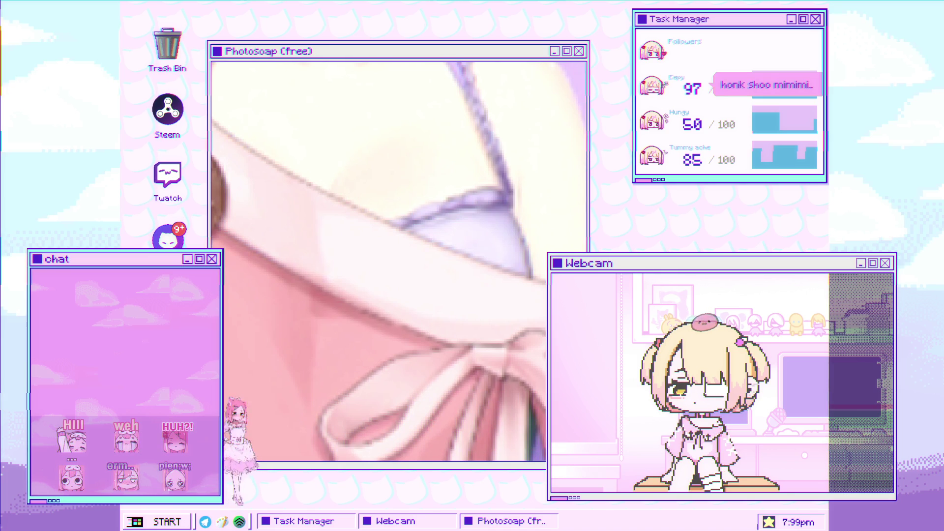
Magnify the brown cookie accessory and paint light tan patches around its dark chips
{"action": "left_click", "coordinate": [366, 102]}
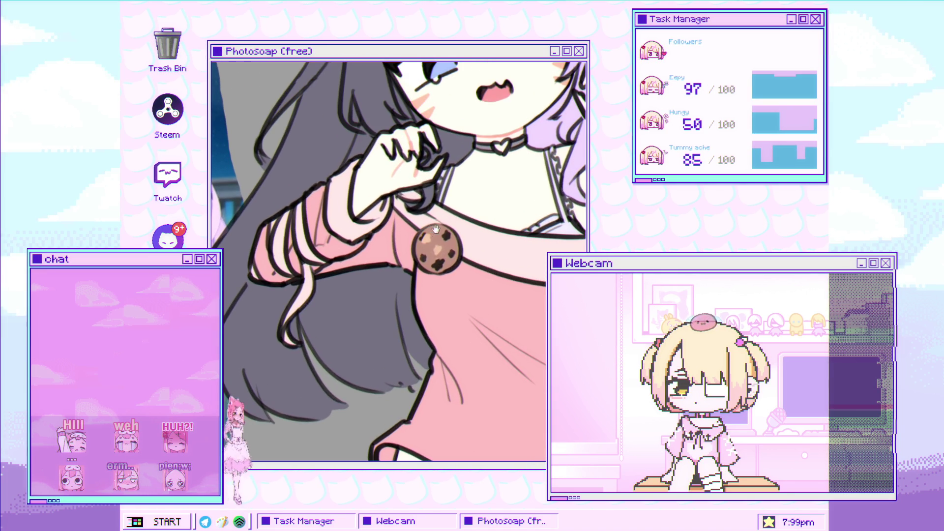
{"action": "left_click", "coordinate": [418, 233]}
{"action": "mouse_move", "coordinate": [433, 232]}
{"action": "left_mouse_down"}
{"action": "mouse_move", "coordinate": [399, 237]}
{"action": "mouse_move", "coordinate": [408, 246]}
{"action": "mouse_move", "coordinate": [399, 269]}
{"action": "mouse_move", "coordinate": [404, 291]}
{"action": "mouse_move", "coordinate": [448, 314]}
{"action": "left_mouse_up"}
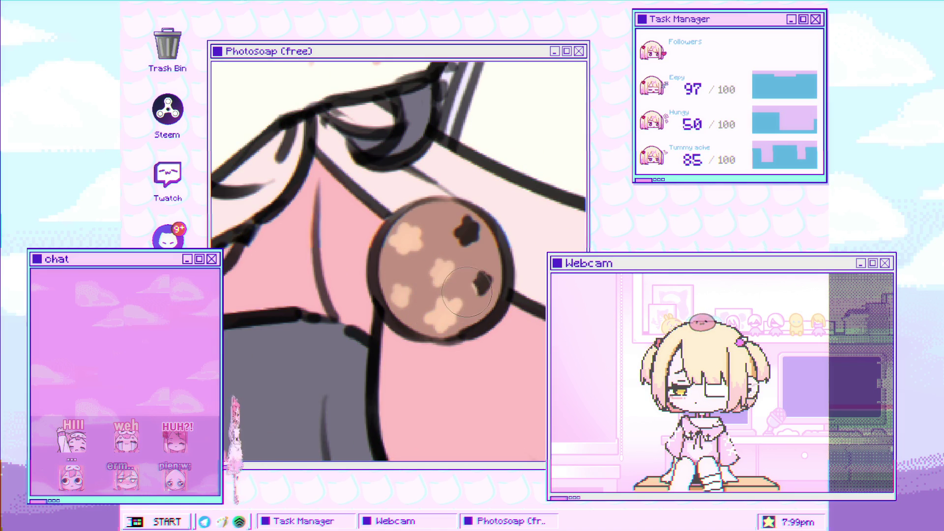
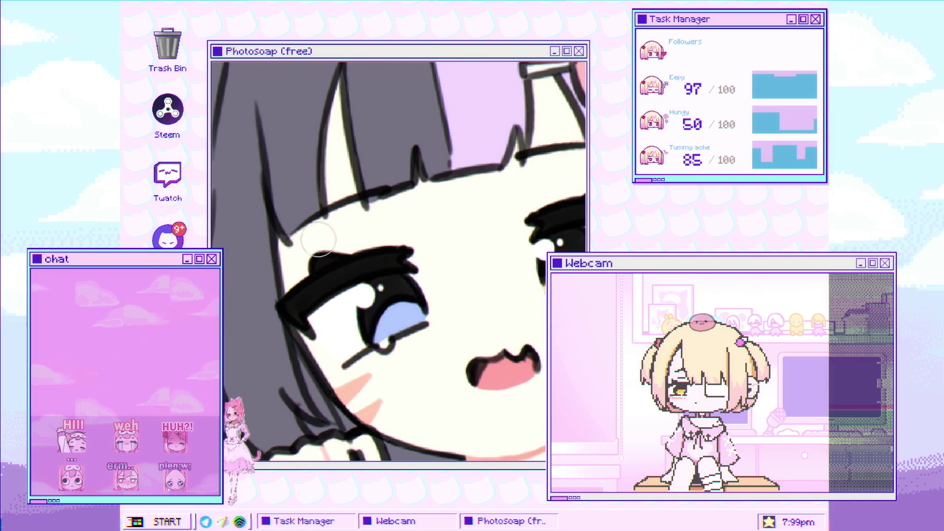
Soften the black outline of the blue eye with a grey brush touch
{"action": "left_click", "coordinate": [343, 279]}
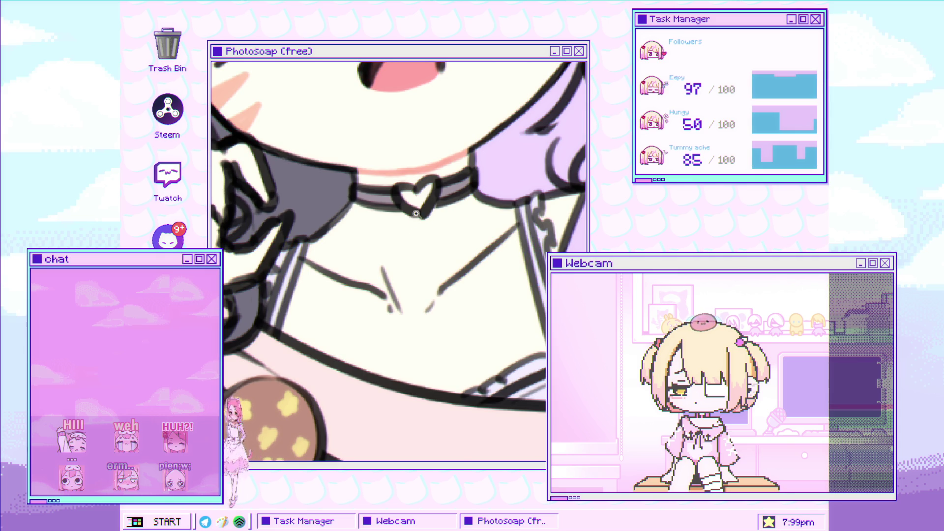
Repaint the collarbone lines and the long neck line in pink
{"action": "mouse_move", "coordinate": [411, 249]}
{"action": "left_mouse_down"}
{"action": "mouse_move", "coordinate": [375, 267]}
{"action": "mouse_move", "coordinate": [401, 343]}
{"action": "mouse_move", "coordinate": [366, 267]}
{"action": "left_mouse_up"}
{"action": "mouse_move", "coordinate": [358, 307]}
{"action": "left_mouse_down"}
{"action": "mouse_move", "coordinate": [338, 294]}
{"action": "mouse_move", "coordinate": [313, 301]}
{"action": "left_mouse_up"}
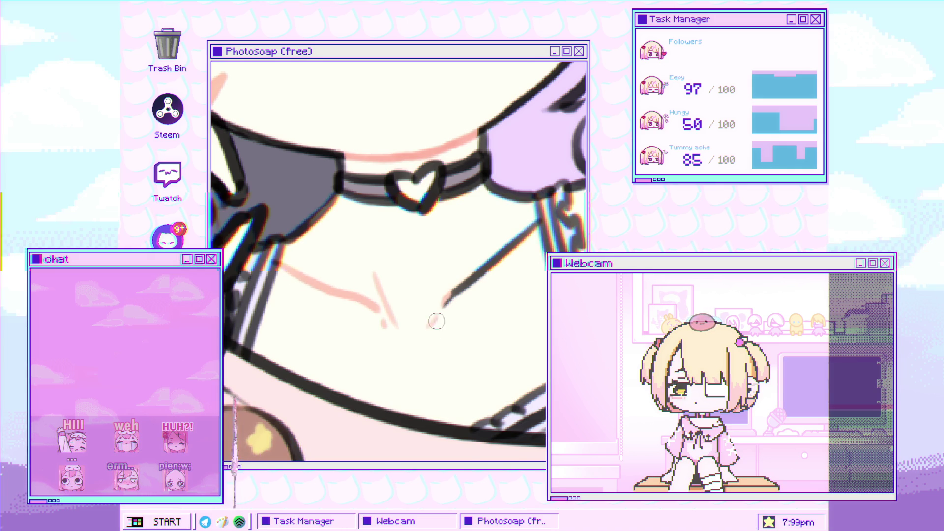
{"action": "left_click_drag", "start_coordinate": [437, 321], "coordinate": [530, 224]}
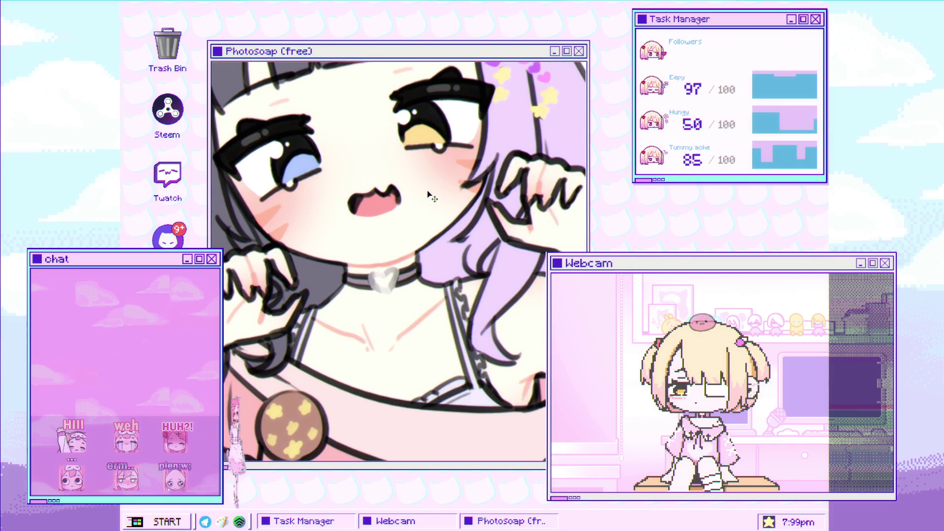
Zoom in around the catgirl's face and neck
{"action": "left_click", "coordinate": [433, 221]}
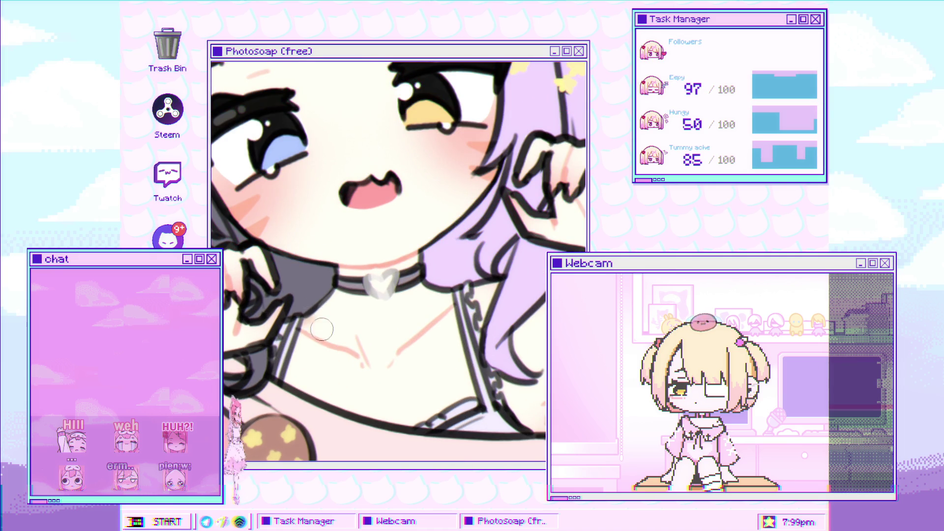
Add pink shading across the neck and collarbone
{"action": "mouse_move", "coordinate": [321, 330]}
{"action": "left_mouse_down"}
{"action": "mouse_move", "coordinate": [393, 364]}
{"action": "mouse_move", "coordinate": [433, 309]}
{"action": "mouse_move", "coordinate": [364, 313]}
{"action": "mouse_move", "coordinate": [357, 326]}
{"action": "left_mouse_up"}
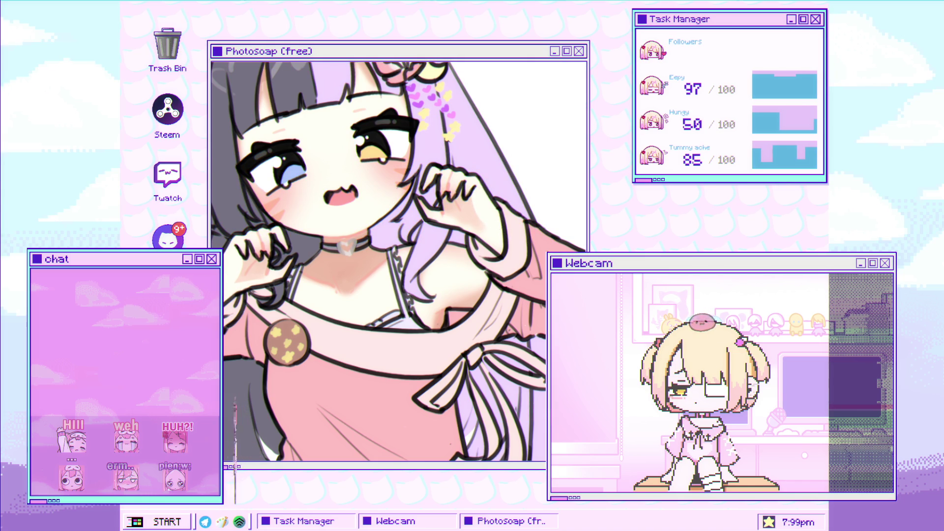
{"action": "scroll", "coordinate": [270, 282], "scroll_direction": "up", "scroll_amount": 2}
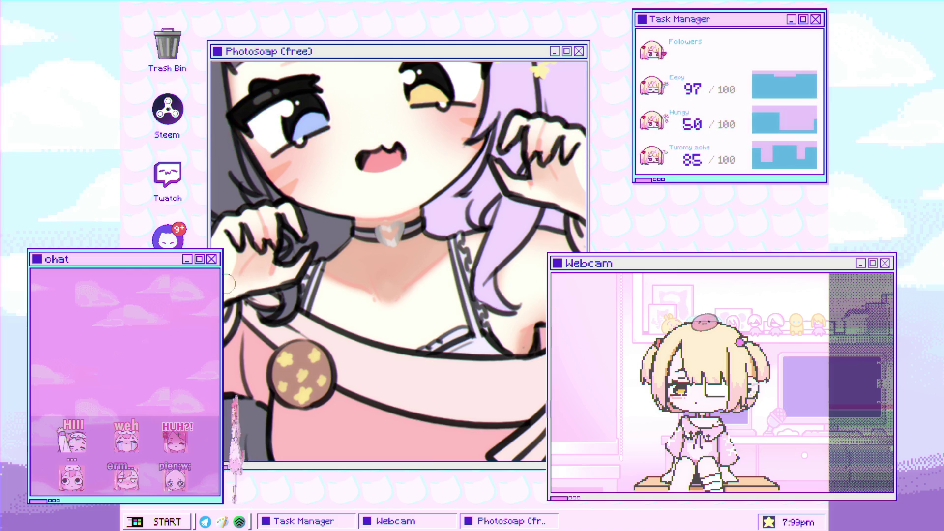
{"action": "scroll", "coordinate": [492, 212], "scroll_direction": "right", "scroll_amount": 3}
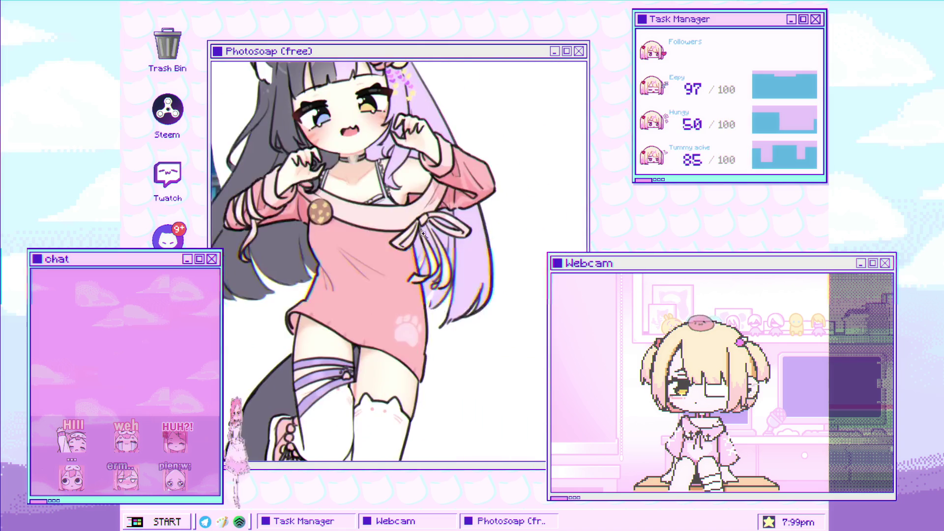
Zoom in close on the dress bow and the skirt's paw print
{"action": "left_click", "coordinate": [423, 235]}
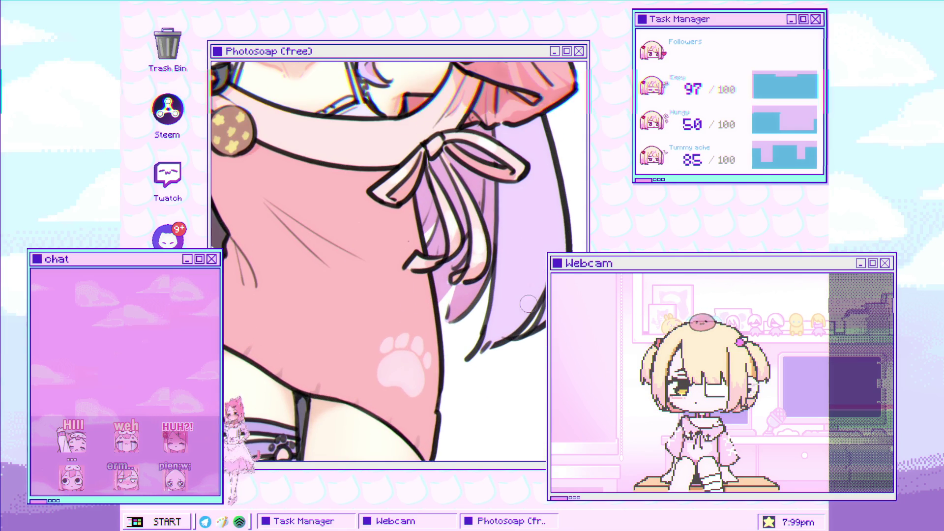
Zoom further in on the heart charm and redraw its dark inner outline
{"action": "left_click", "coordinate": [506, 251]}
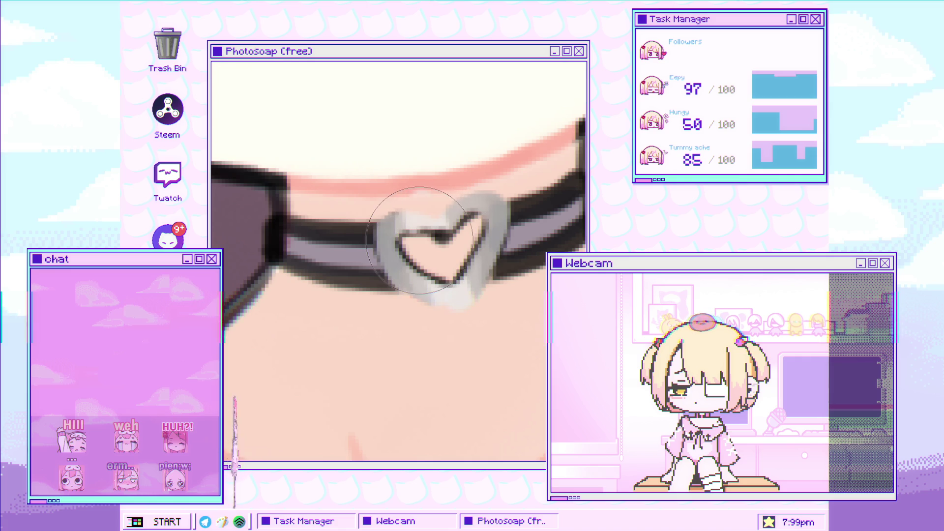
{"action": "scroll", "coordinate": [379, 298], "scroll_direction": "down", "scroll_amount": 2}
{"action": "scroll", "coordinate": [379, 298], "scroll_direction": "down", "scroll_amount": 3}
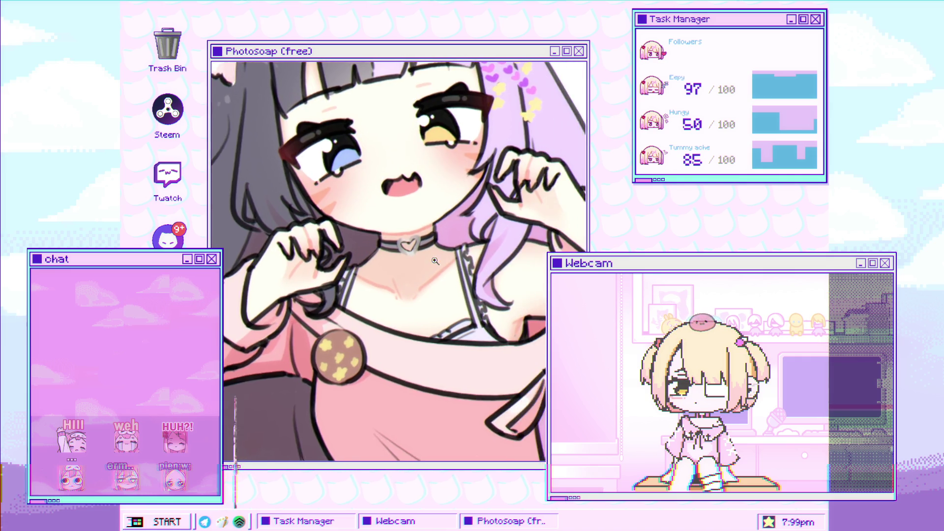
{"action": "scroll", "coordinate": [436, 223], "scroll_direction": "up", "scroll_amount": 5}
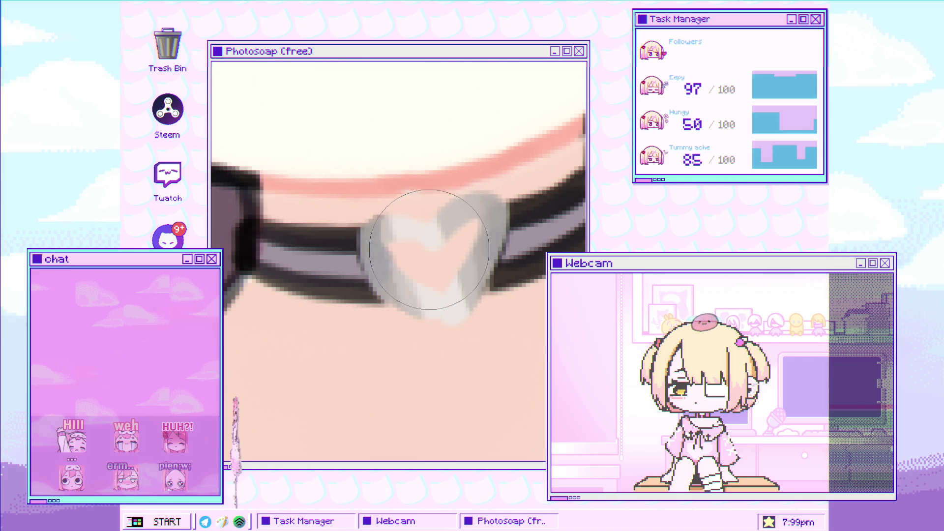
{"action": "left_click_drag", "start_coordinate": [454, 241], "coordinate": [478, 220]}
Trace dark strokes around the heart charm, finishing along its right lobe's upper edge
{"action": "mouse_move", "coordinate": [463, 262]}
{"action": "left_mouse_down"}
{"action": "mouse_move", "coordinate": [439, 290]}
{"action": "mouse_move", "coordinate": [423, 283]}
{"action": "left_mouse_up"}
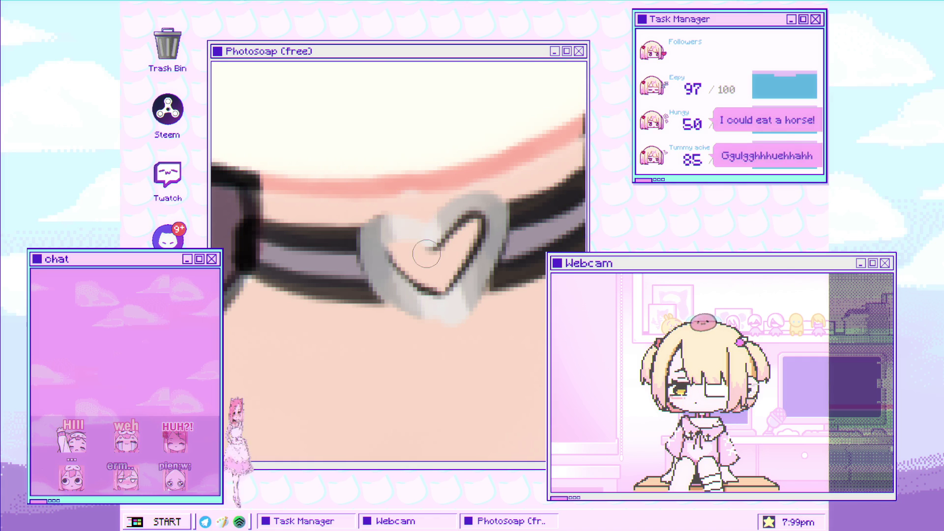
{"action": "mouse_move", "coordinate": [409, 243]}
{"action": "left_mouse_down"}
{"action": "mouse_move", "coordinate": [393, 249]}
{"action": "mouse_move", "coordinate": [438, 289]}
{"action": "mouse_move", "coordinate": [467, 258]}
{"action": "mouse_move", "coordinate": [417, 249]}
{"action": "mouse_move", "coordinate": [444, 244]}
{"action": "left_mouse_up"}
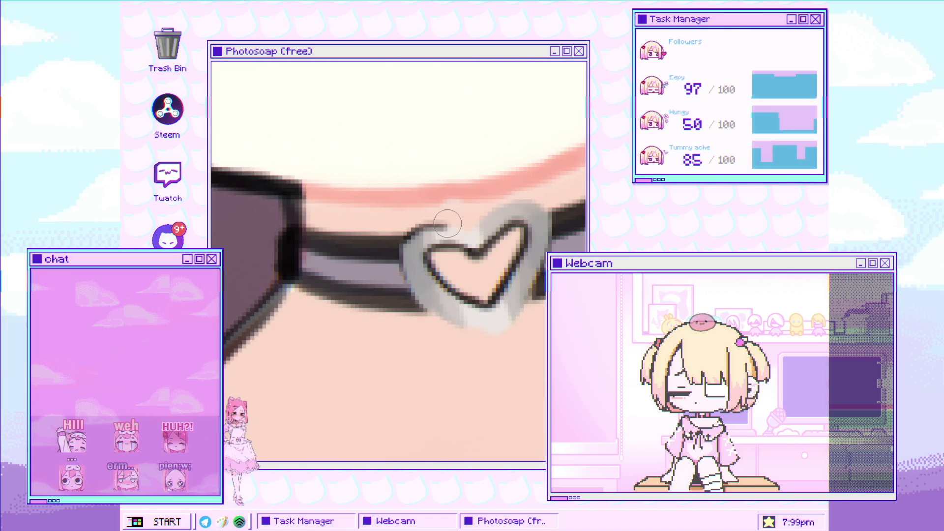
{"action": "mouse_move", "coordinate": [447, 224]}
{"action": "left_mouse_down"}
{"action": "mouse_move", "coordinate": [469, 229]}
{"action": "mouse_move", "coordinate": [531, 202]}
{"action": "left_mouse_up"}
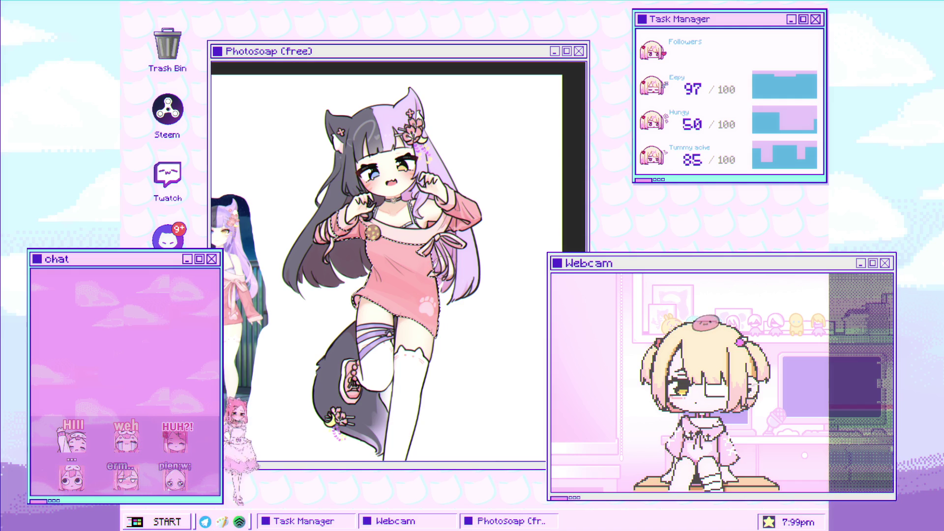
Use the zoom tool to adjust the view of the catgirl drawing
{"action": "left_click", "coordinate": [420, 267]}
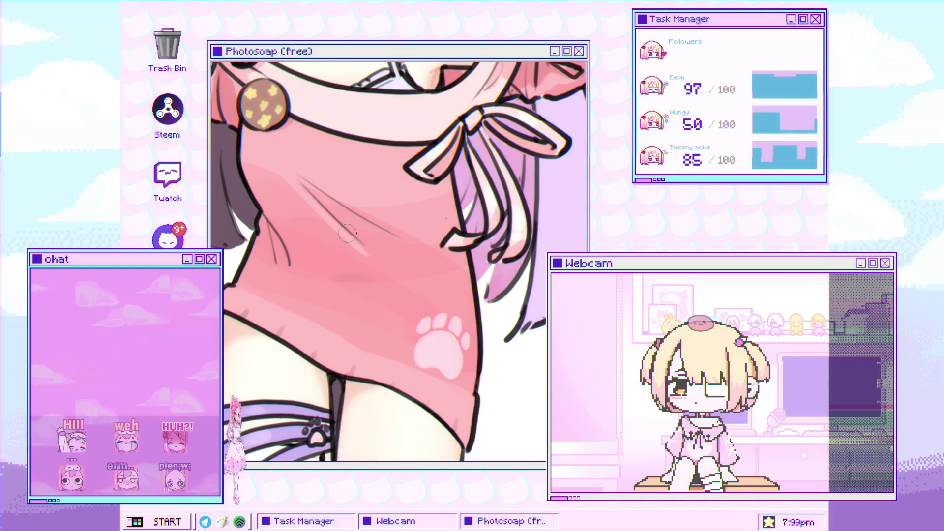
Soften the fold line on the pink dress with a brush stroke
{"action": "left_click_drag", "start_coordinate": [295, 181], "coordinate": [374, 260]}
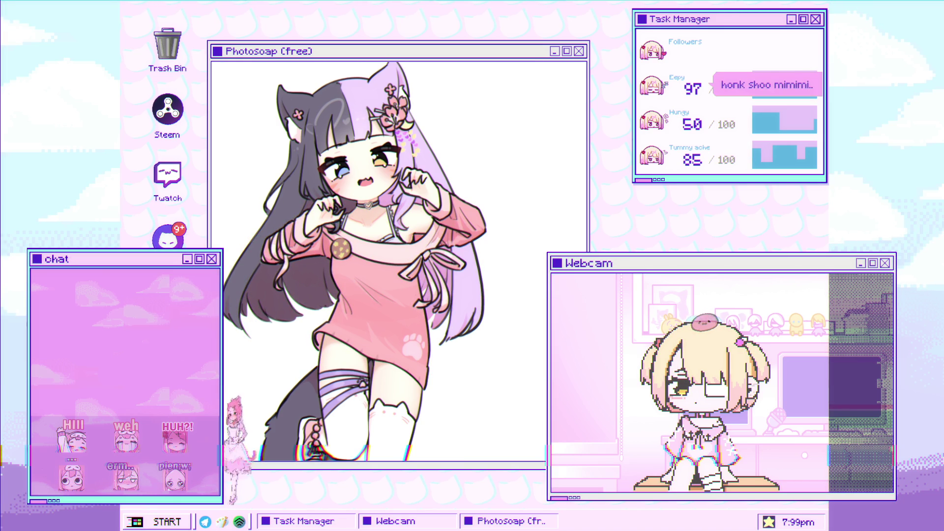
Zoom in on the character's face
{"action": "left_click", "coordinate": [435, 249]}
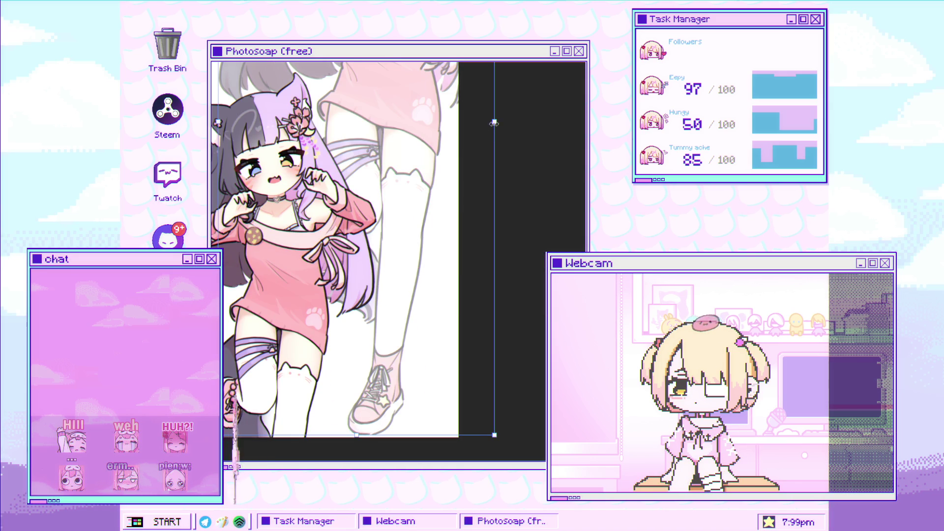
Scale up the leg close-up slightly and shift it right and down beside the catgirl
{"action": "mouse_move", "coordinate": [494, 123]}
{"action": "left_mouse_down"}
{"action": "mouse_move", "coordinate": [508, 101]}
{"action": "mouse_move", "coordinate": [514, 118]}
{"action": "mouse_move", "coordinate": [486, 148]}
{"action": "mouse_move", "coordinate": [517, 157]}
{"action": "mouse_move", "coordinate": [527, 149]}
{"action": "mouse_move", "coordinate": [488, 152]}
{"action": "mouse_move", "coordinate": [548, 153]}
{"action": "mouse_move", "coordinate": [548, 143]}
{"action": "mouse_move", "coordinate": [471, 173]}
{"action": "mouse_move", "coordinate": [561, 162]}
{"action": "mouse_move", "coordinate": [476, 177]}
{"action": "left_mouse_up"}
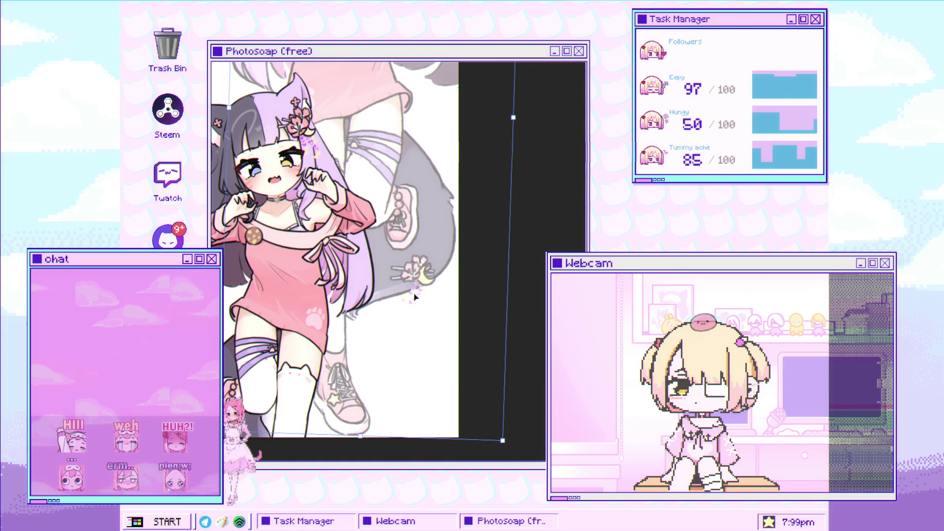
{"action": "left_click_drag", "start_coordinate": [417, 295], "coordinate": [434, 292]}
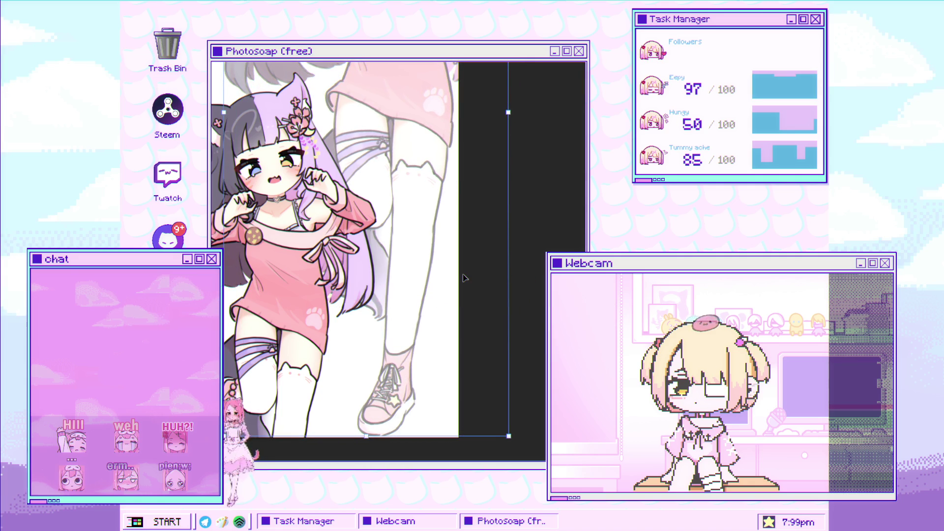
{"action": "left_click_drag", "start_coordinate": [464, 278], "coordinate": [467, 281]}
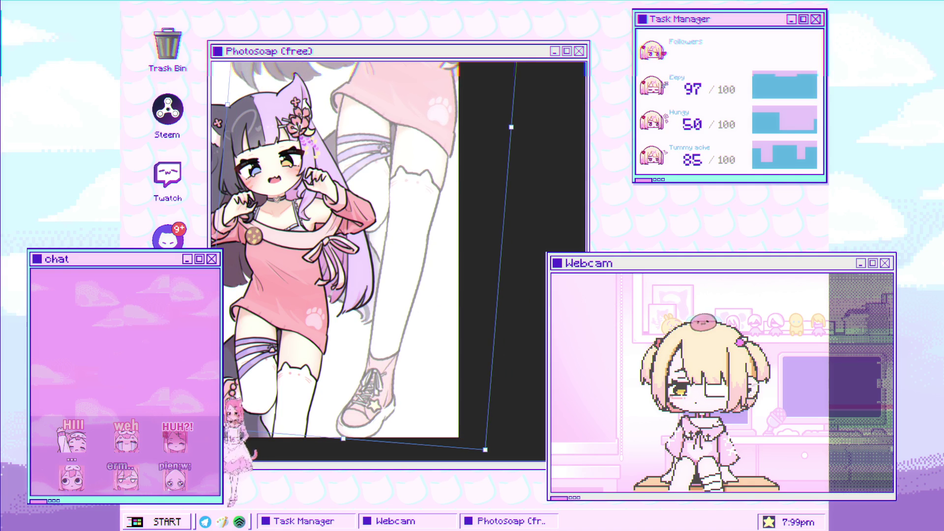